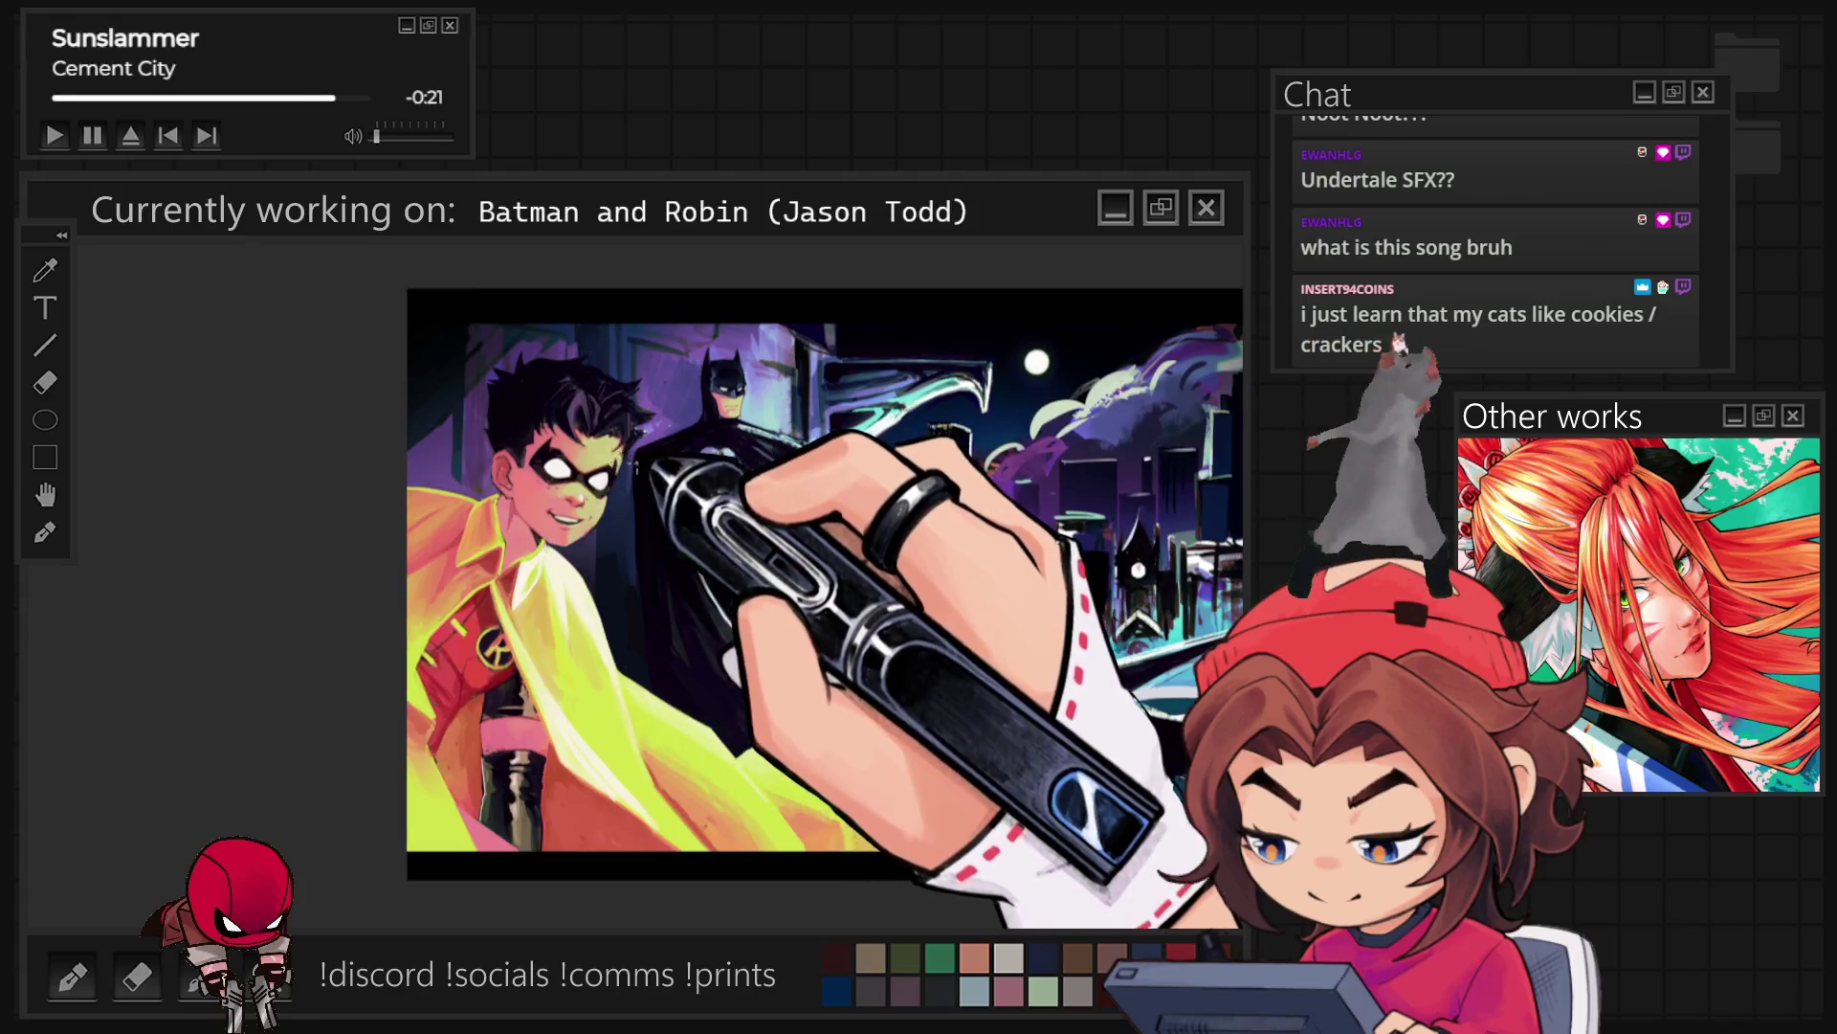
Step: Zoom into the greyscale painting of the smiling figure in a collared shirt
scroll(567, 572, "up", 2)
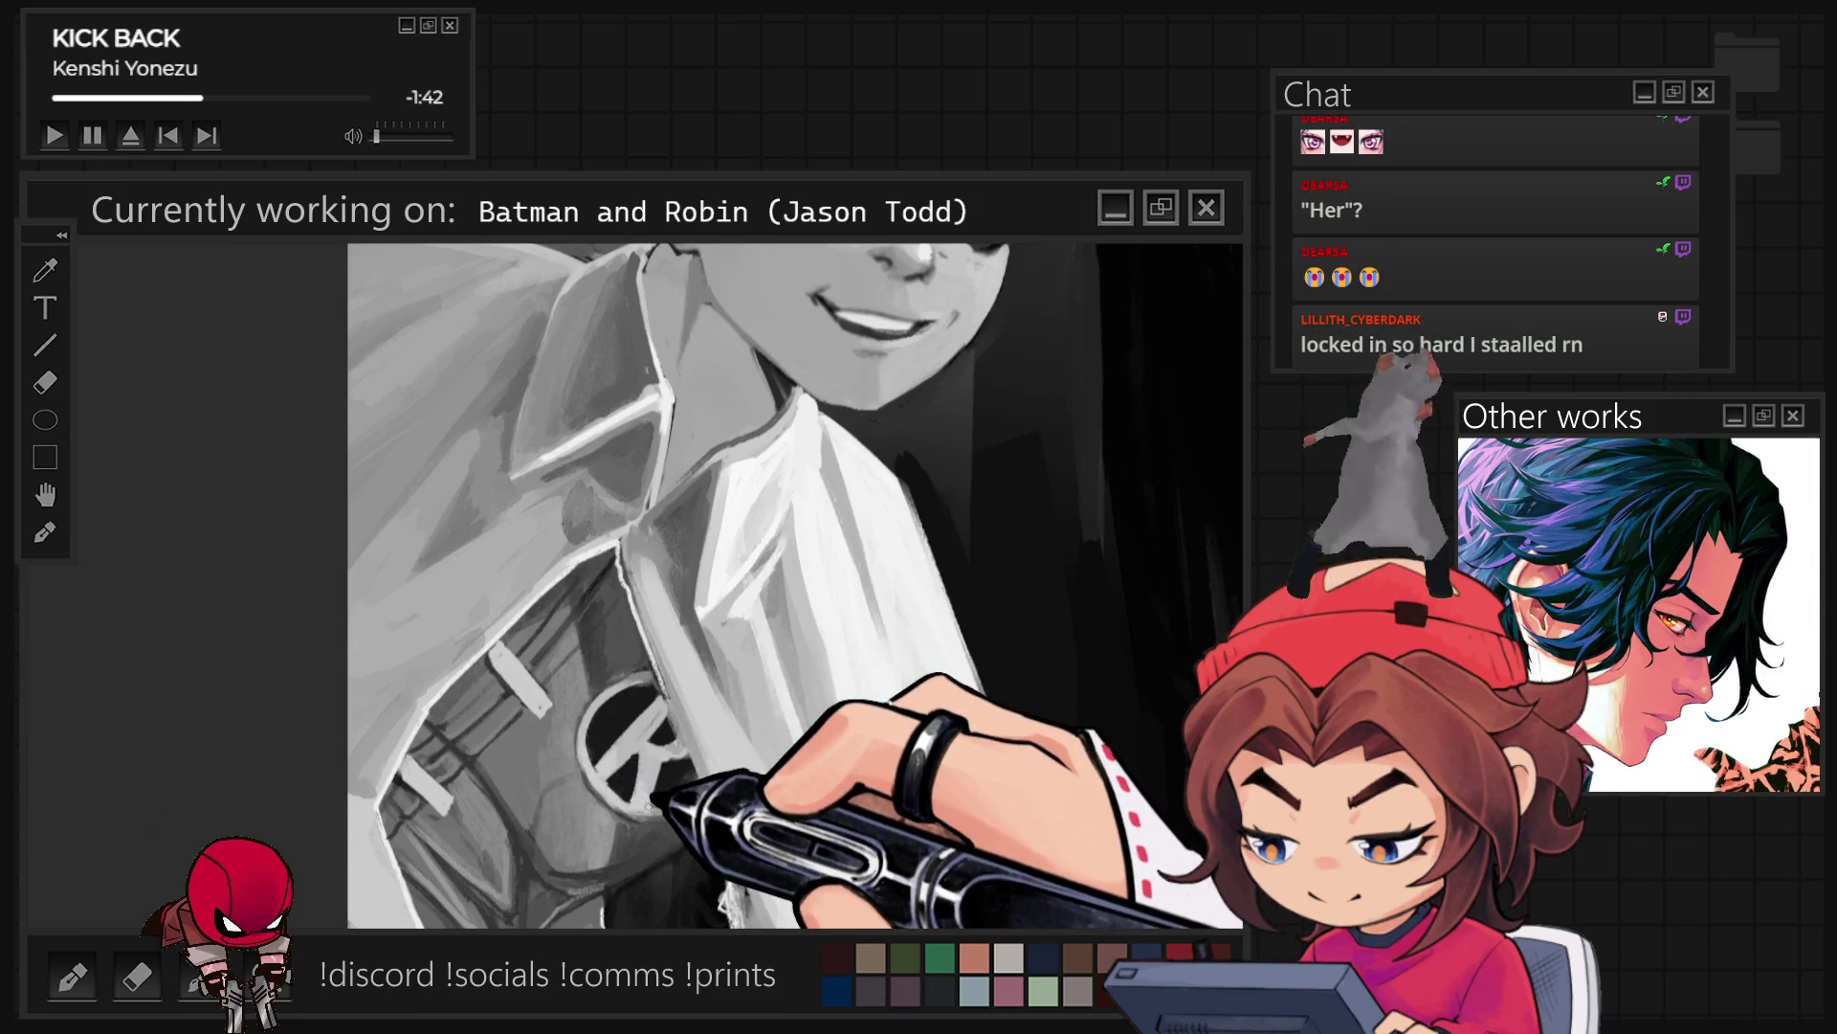
Step: Lighten the shirt shading left of the R emblem, then view the illustration in full colour
left_click_drag(565, 757, 633, 843)
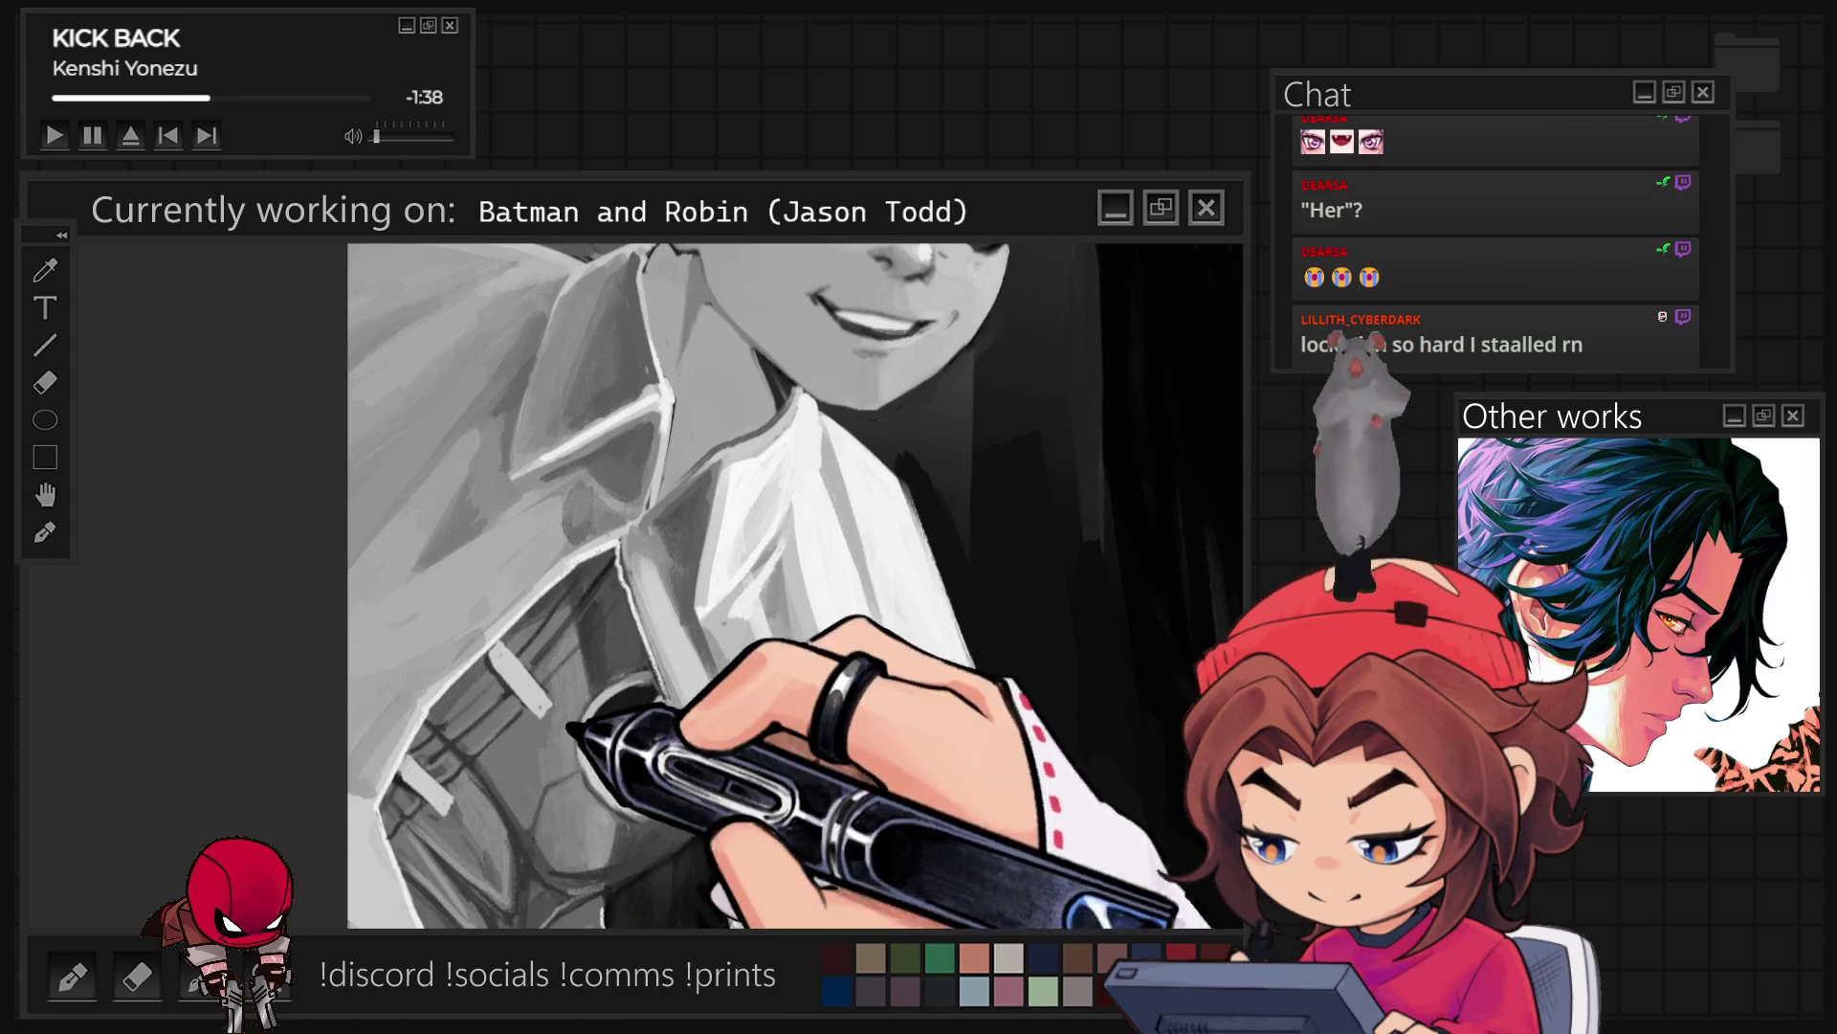
scroll(794, 584, "down", 5)
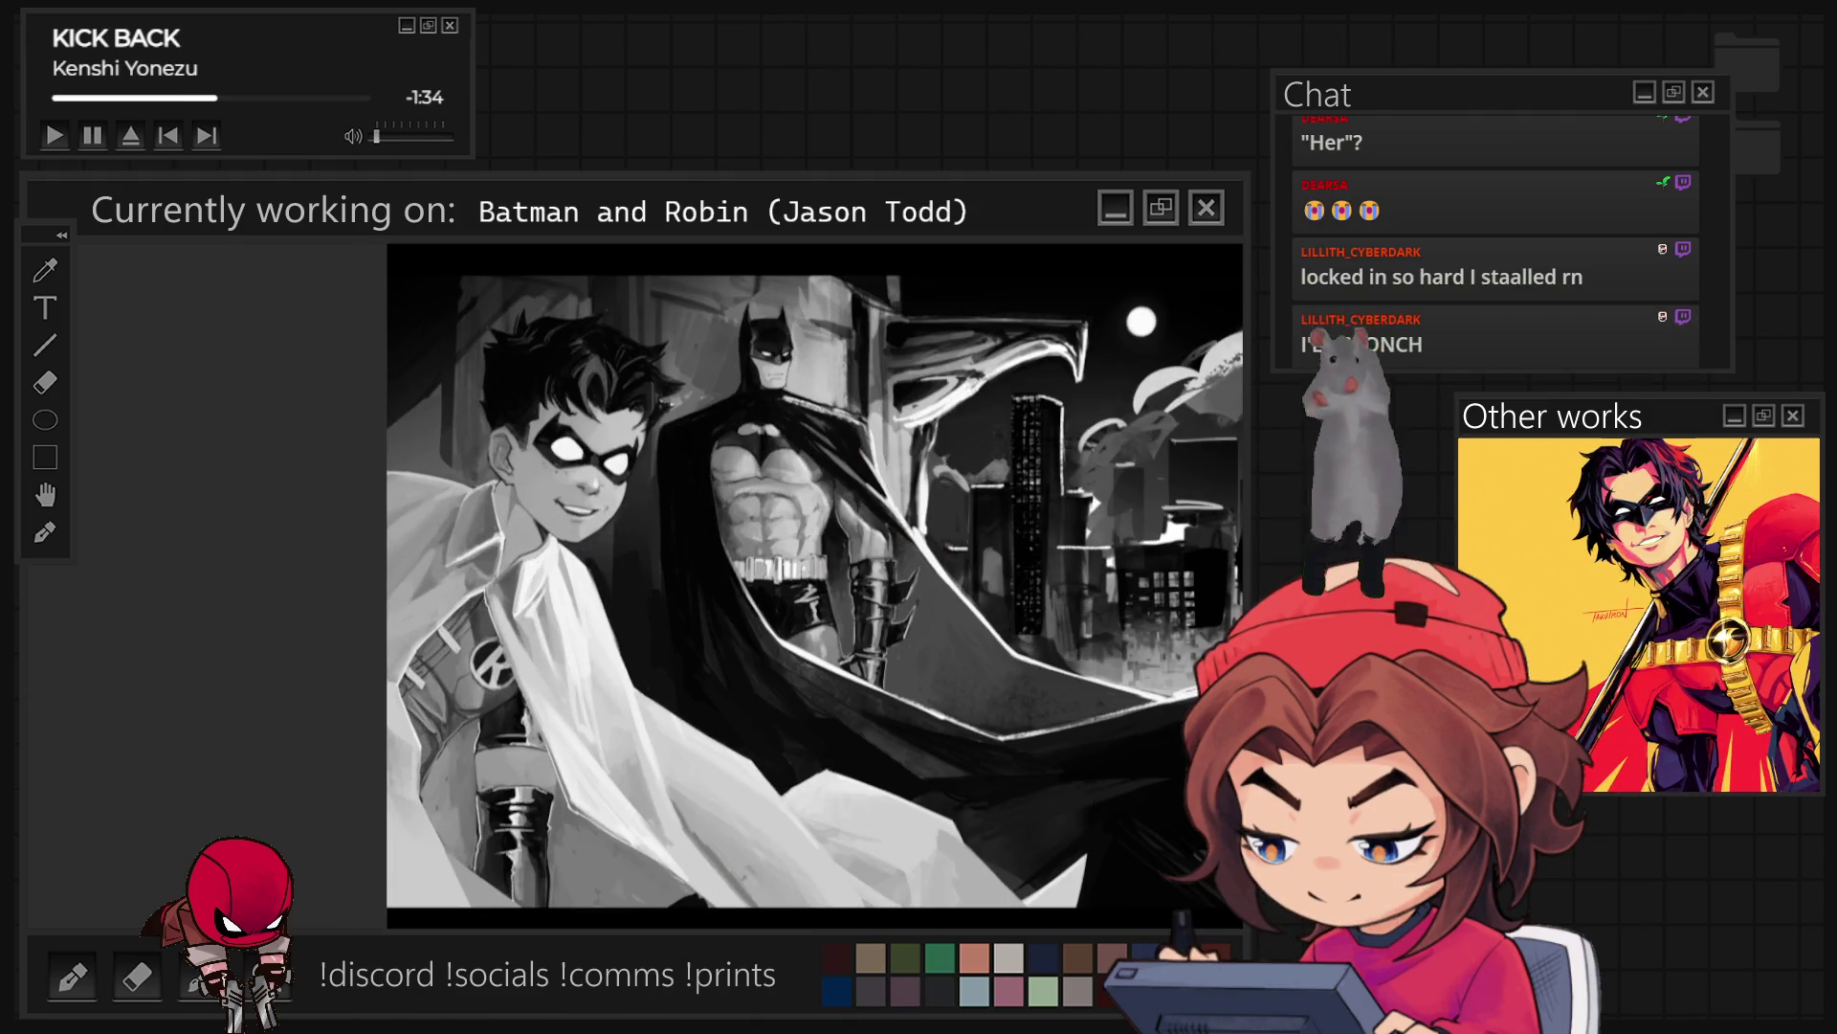
key("ctrl+y")
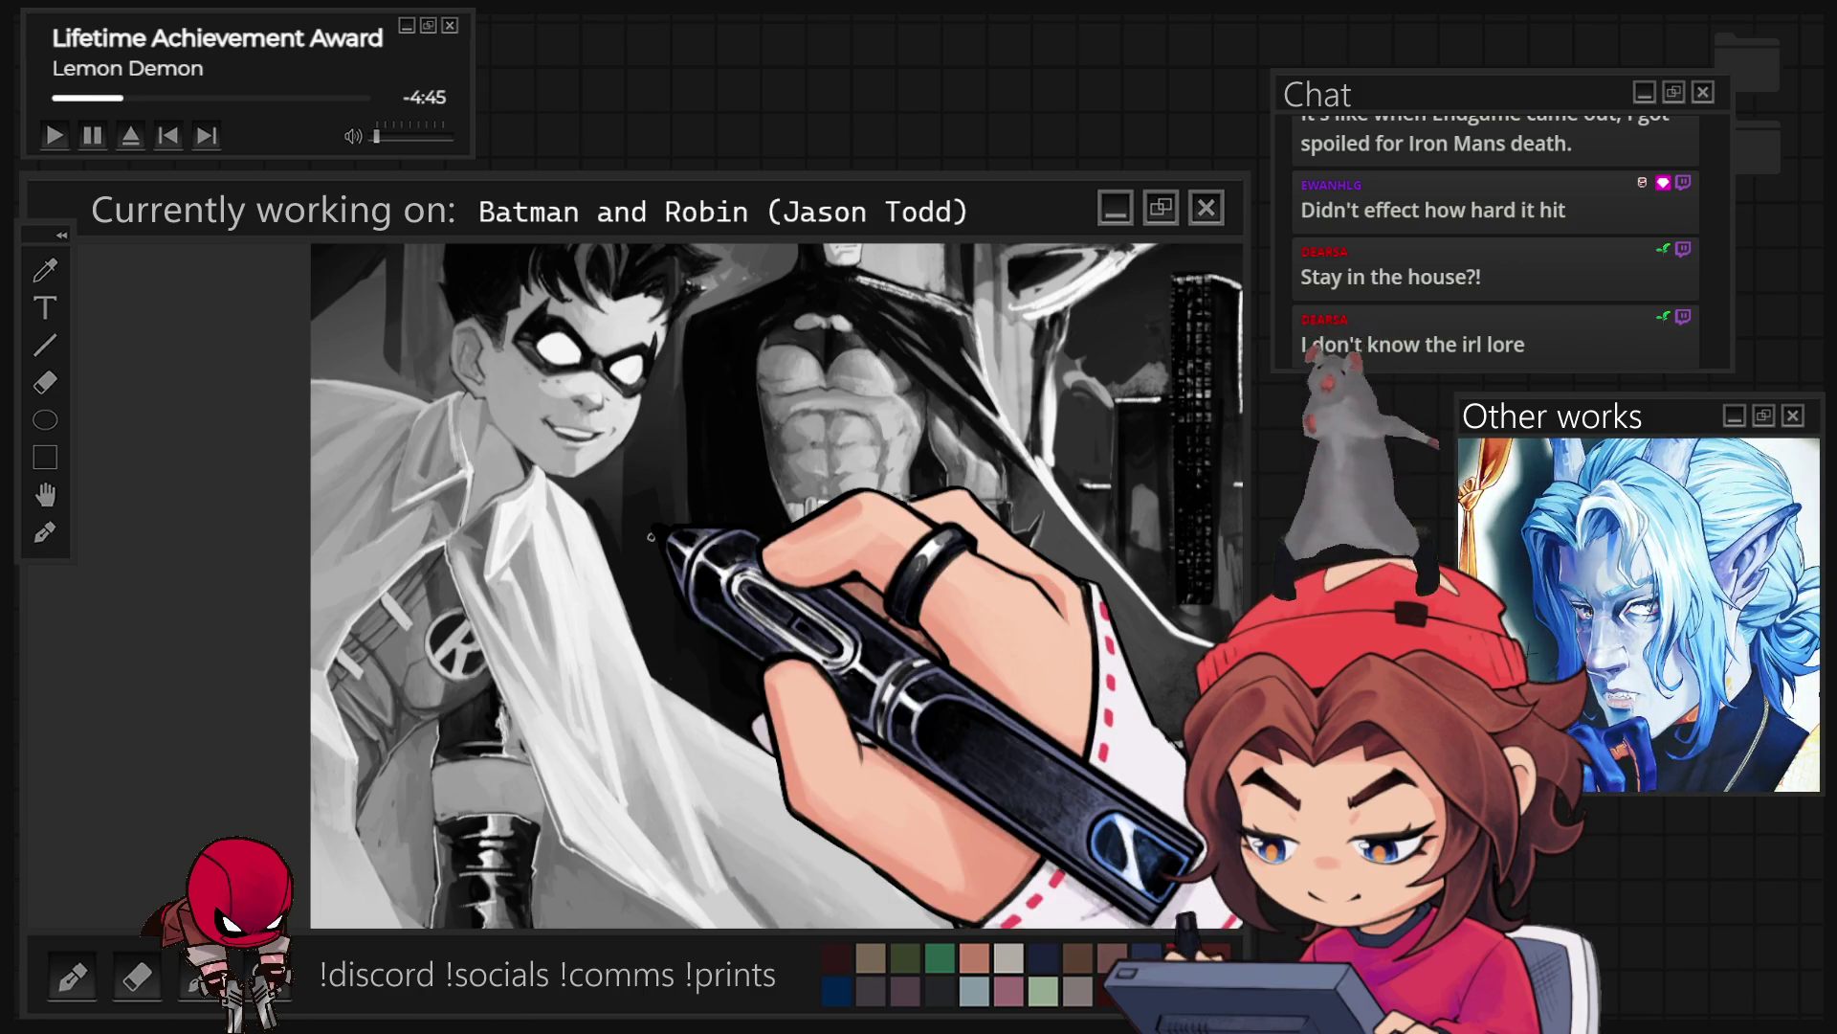
key("ctrl+minus")
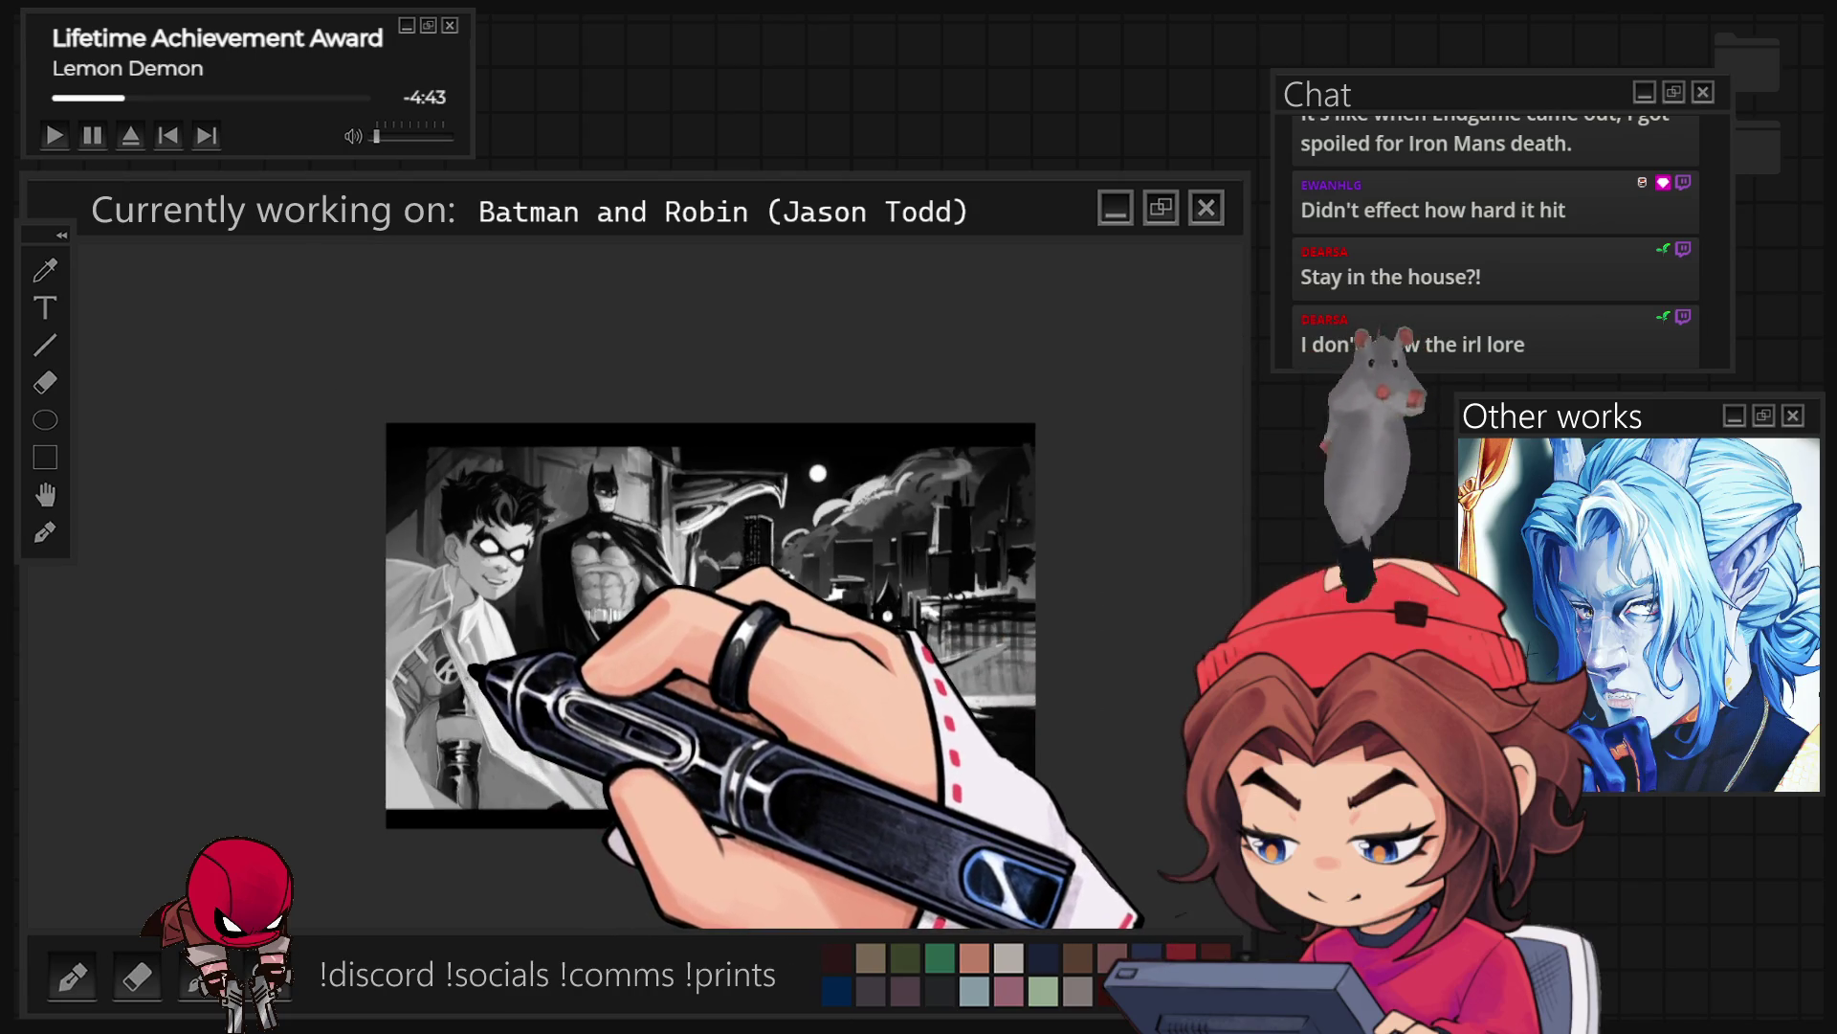
key("ctrl+plus")
key("ctrl+plus")
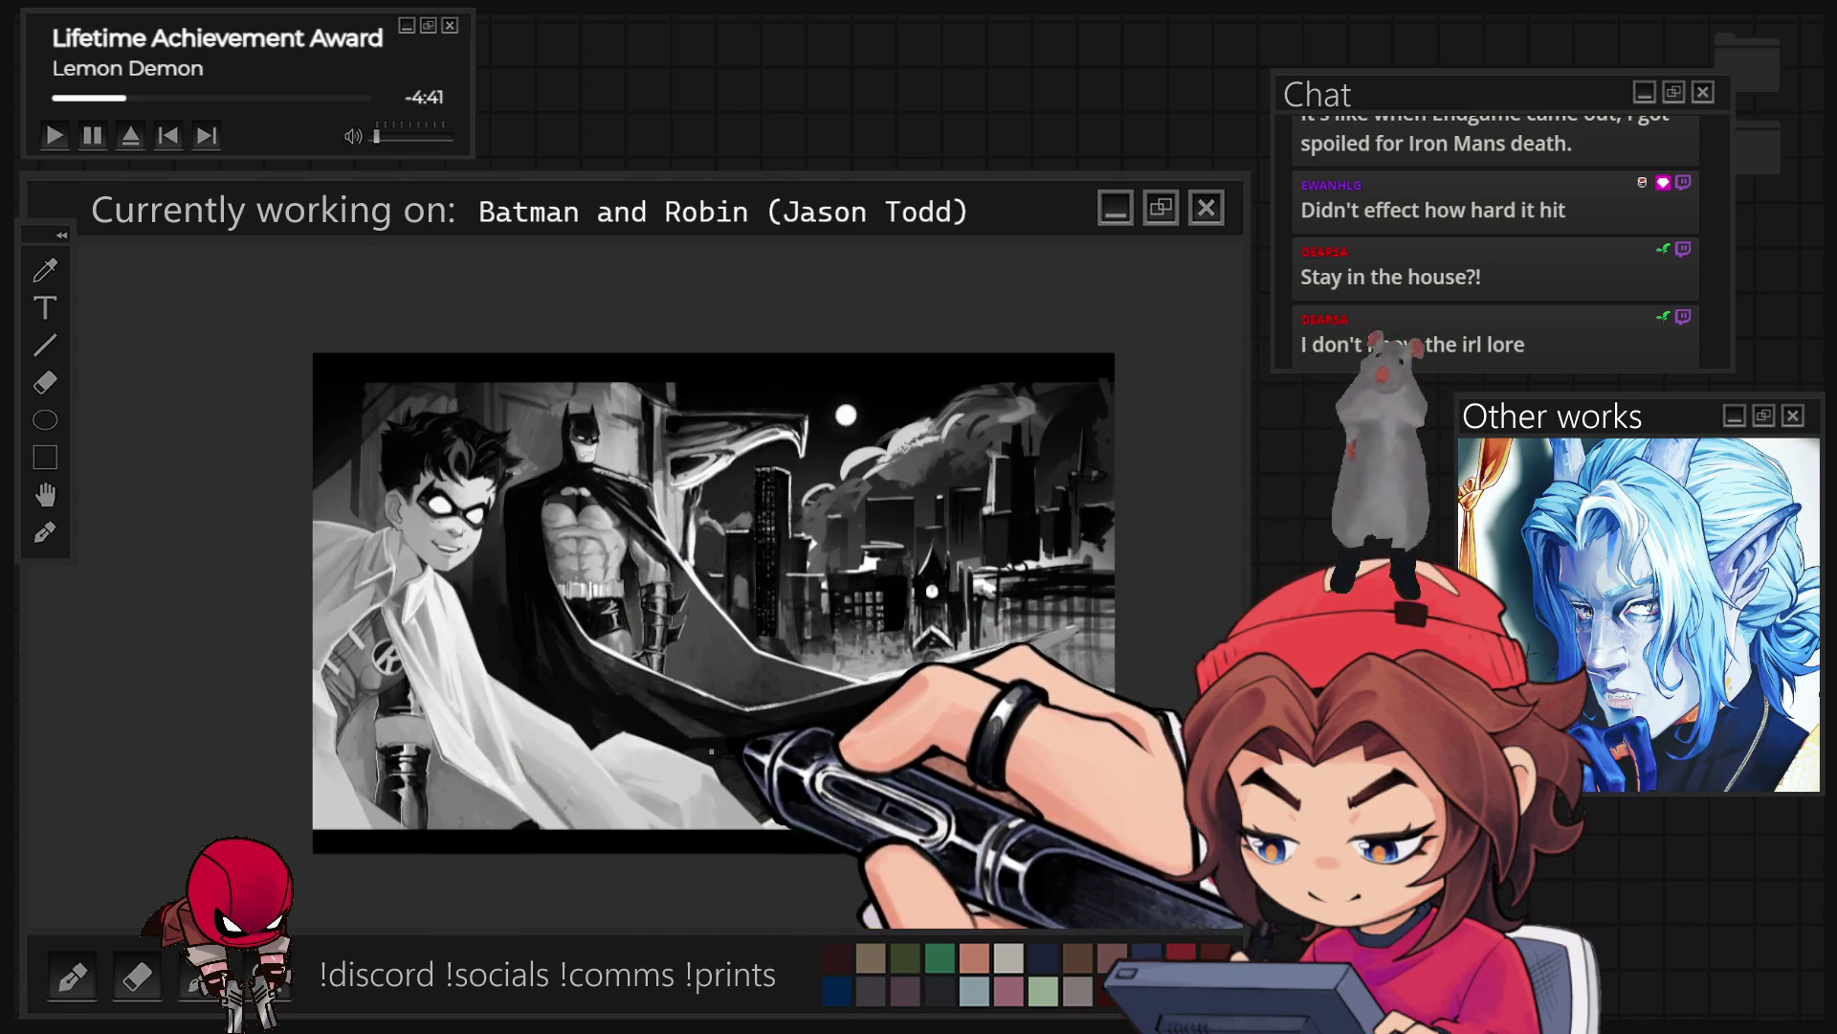